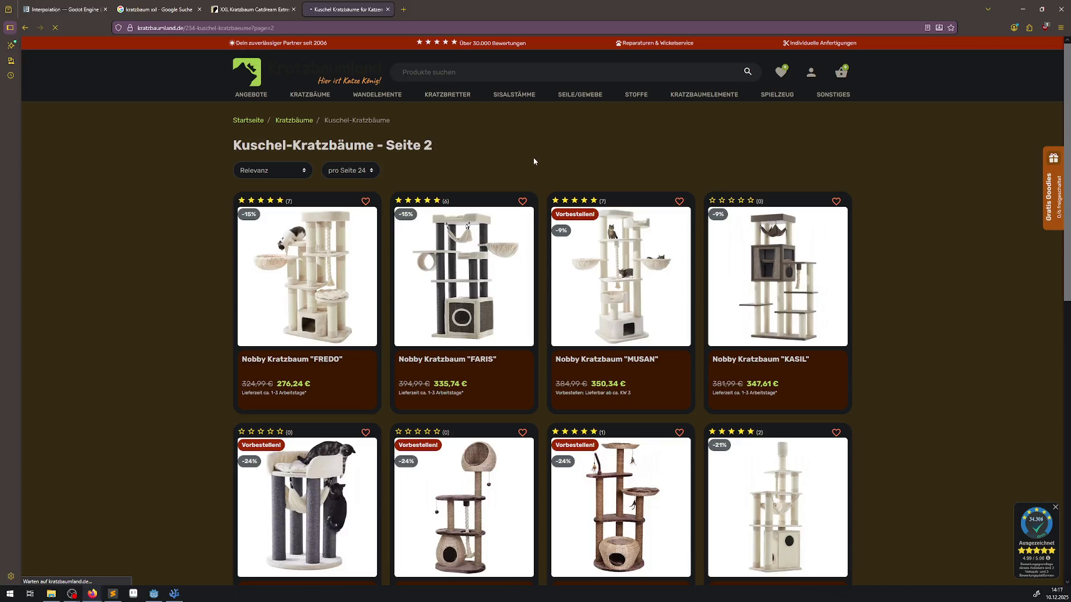
# Open the Wandelemente category and go to its second page of products
pyautogui.click(383, 96)
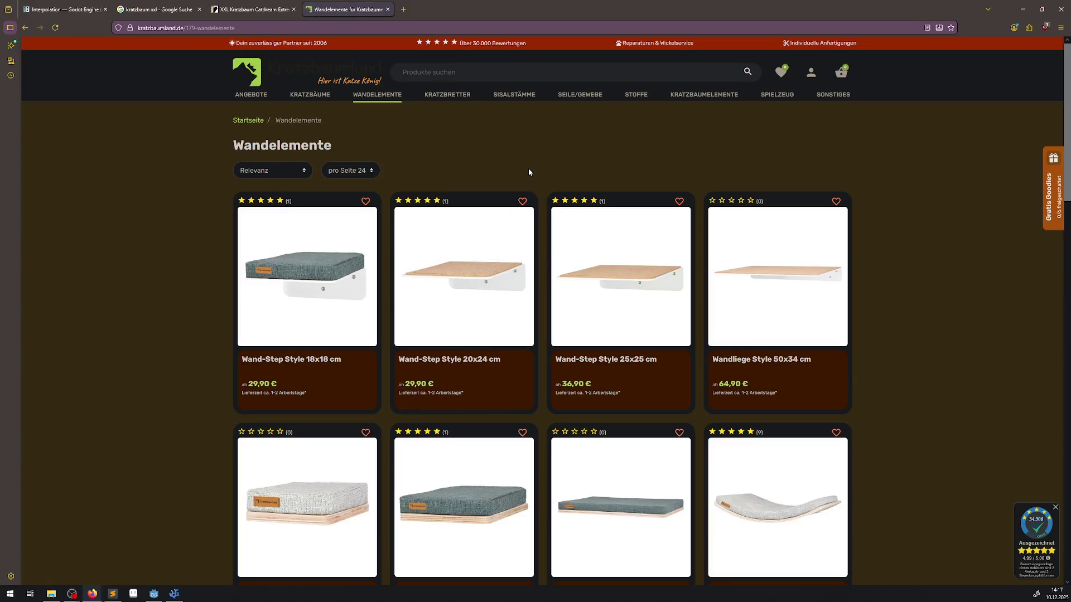
pyautogui.scroll(-1, 528, 173)
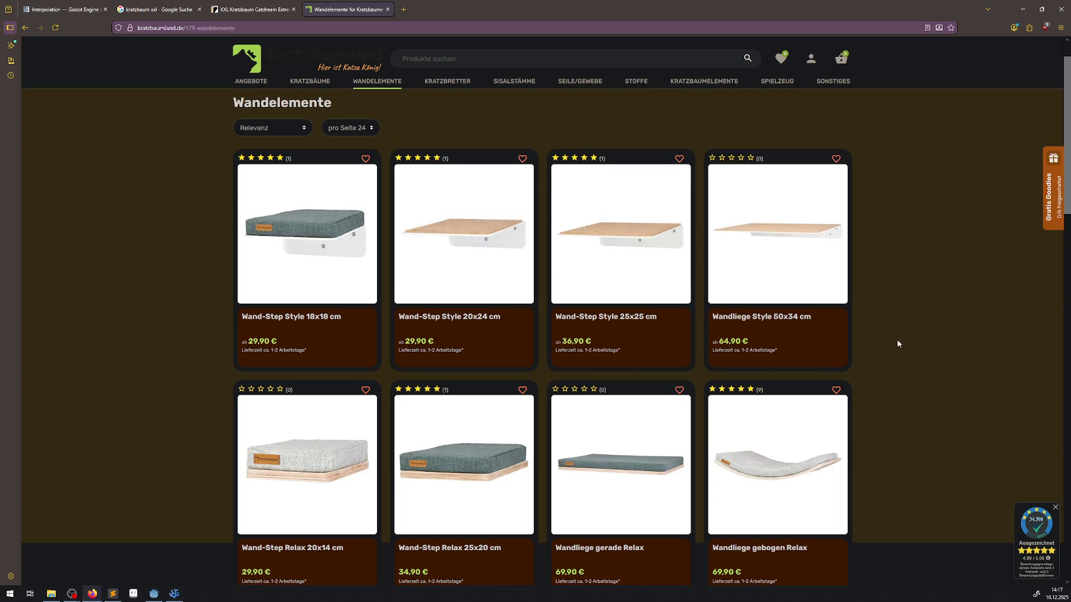
pyautogui.scroll(-8, 898, 344)
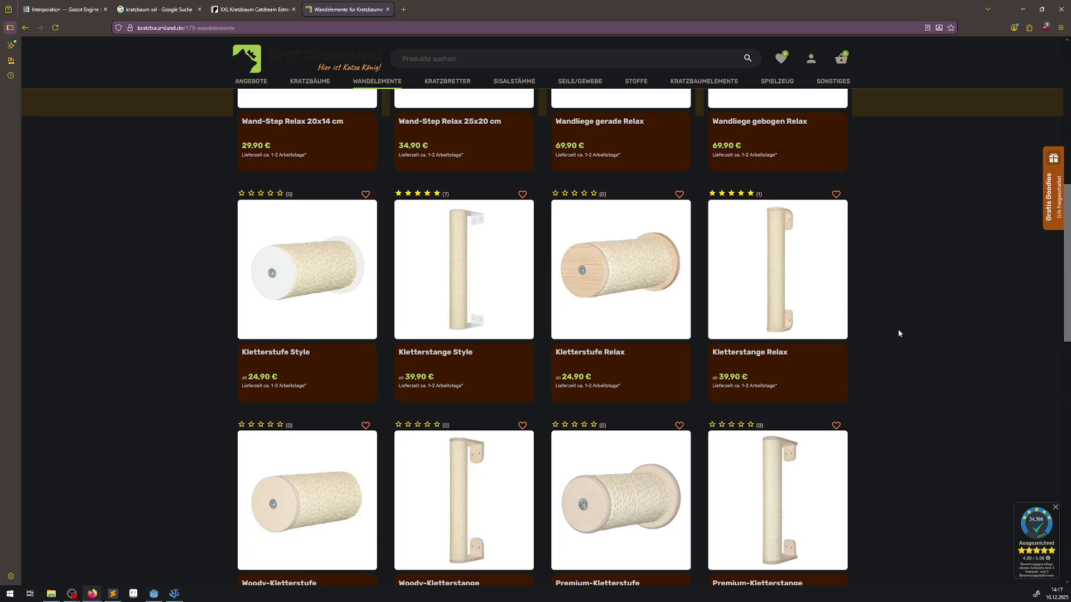
pyautogui.scroll(-14, 899, 333)
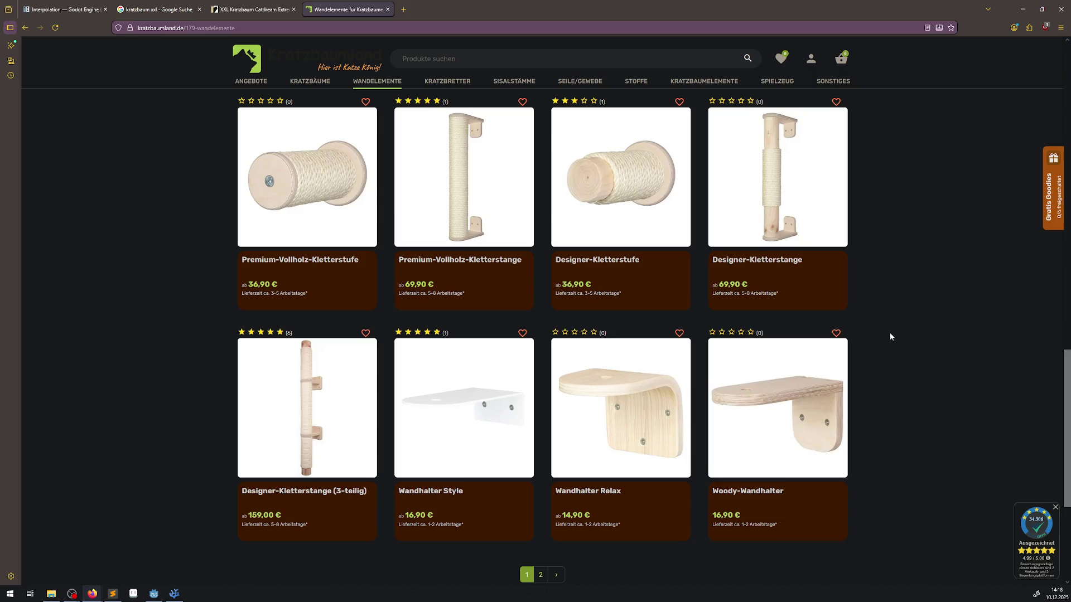
pyautogui.click(556, 575)
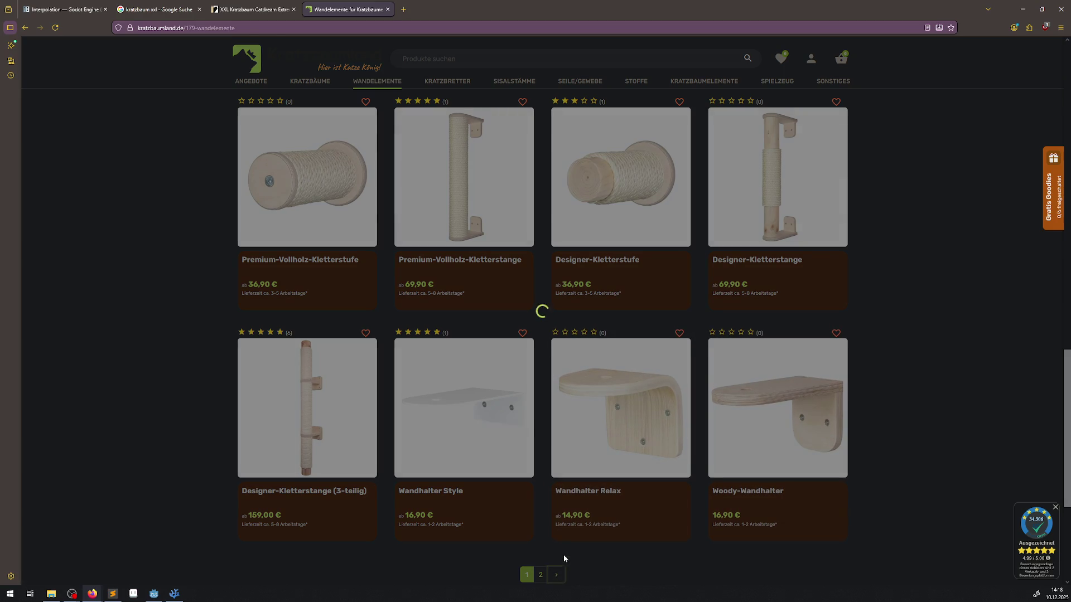
pyautogui.scroll(-3, 949, 360)
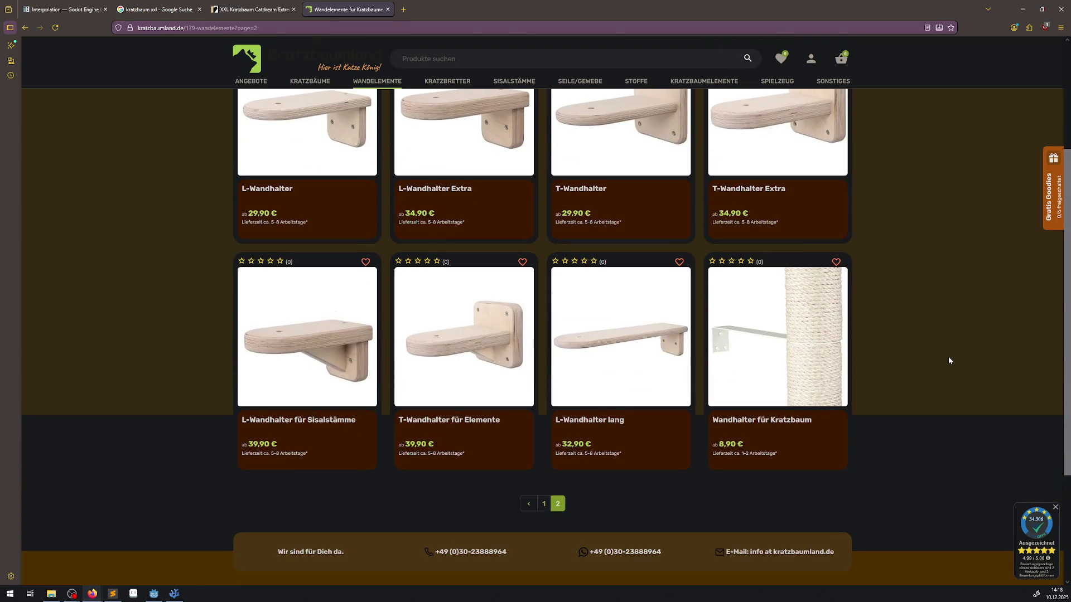
# Go back to page 1 of Wandelemente and browse the wall steps, loungers and poles
pyautogui.click(544, 503)
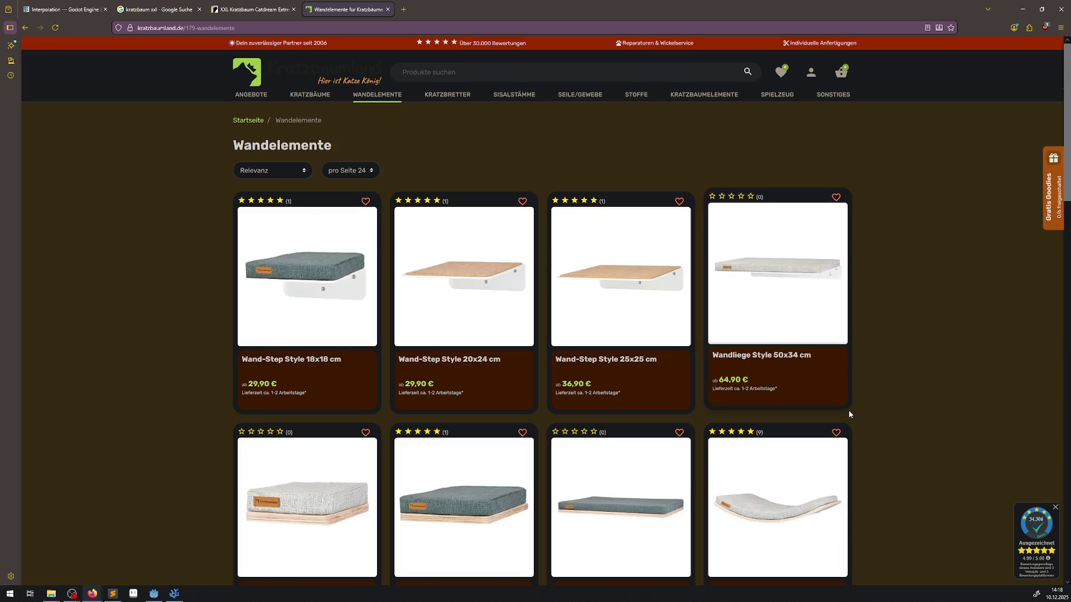
pyautogui.scroll(-4, 849, 410)
pyautogui.scroll(-2, 849, 410)
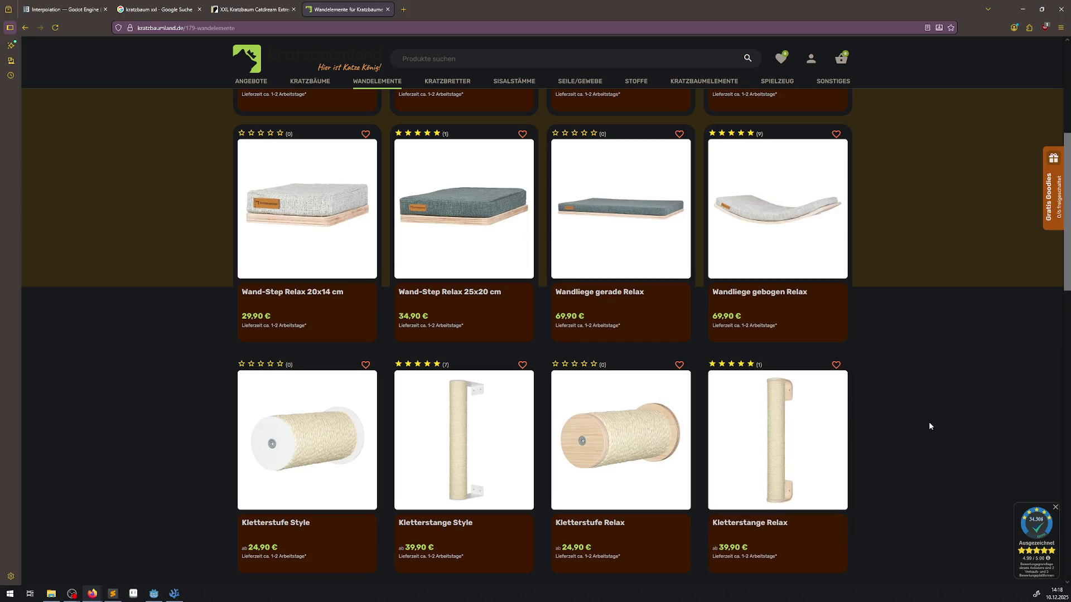
pyautogui.scroll(5, 892, 415)
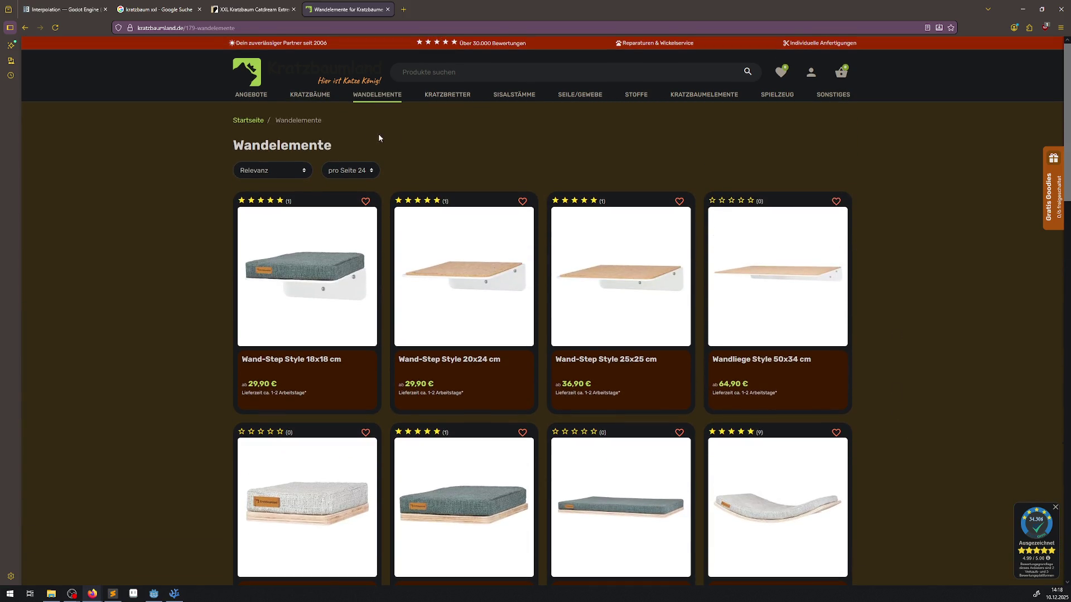
pyautogui.scroll(-2, 538, 173)
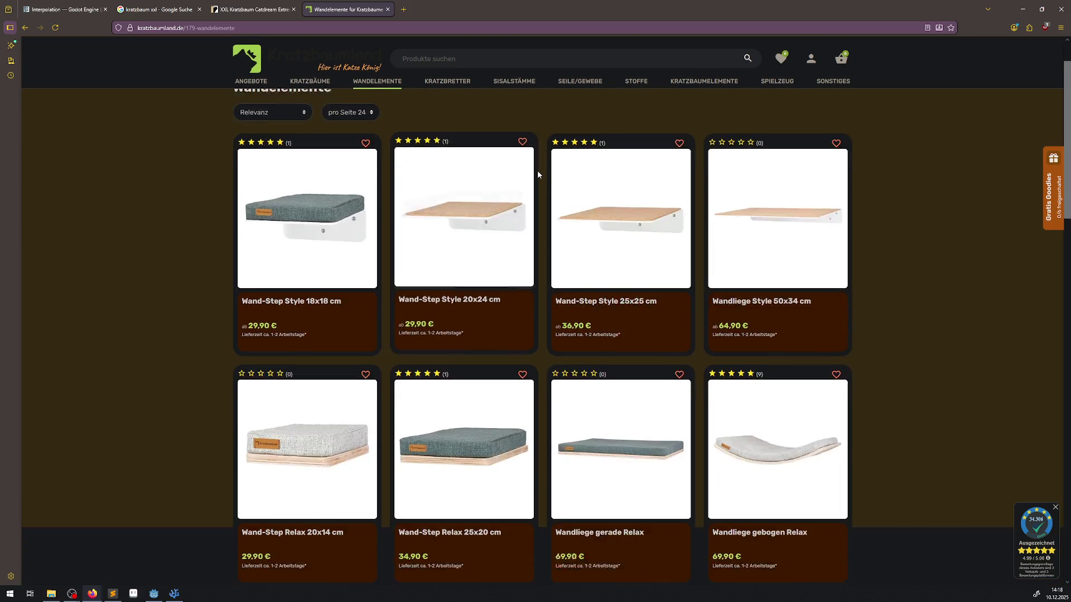
pyautogui.scroll(-3, 538, 172)
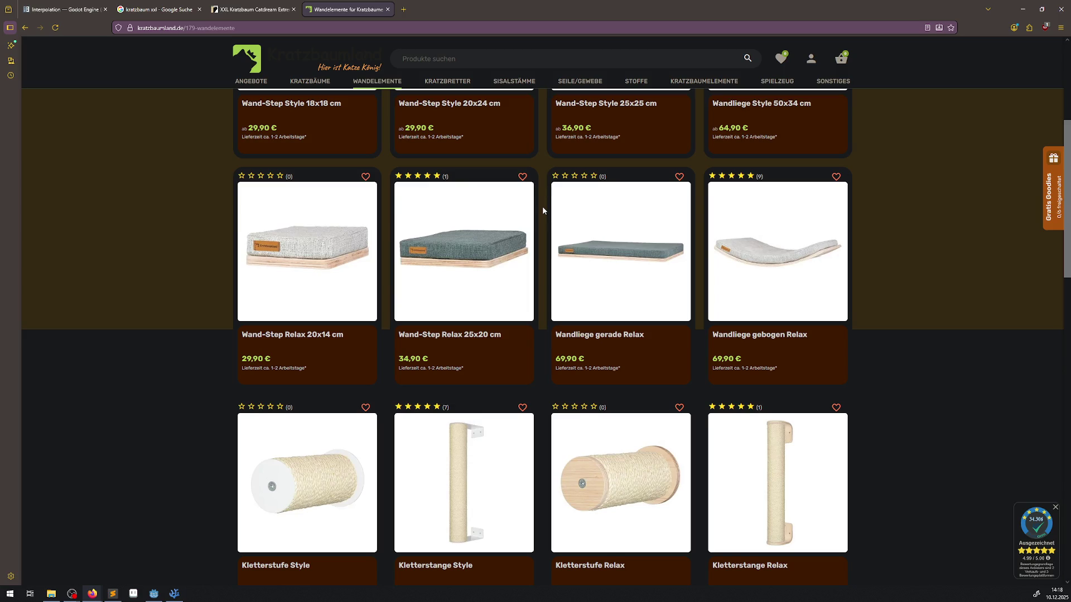
pyautogui.scroll(-4, 543, 210)
pyautogui.scroll(-2, 542, 205)
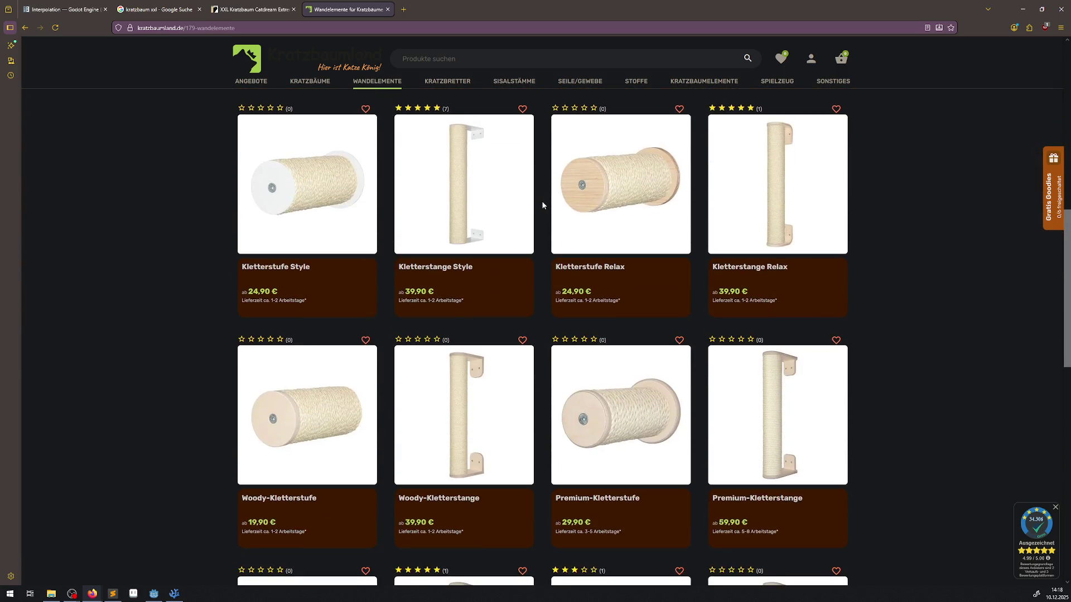
pyautogui.scroll(-2, 543, 204)
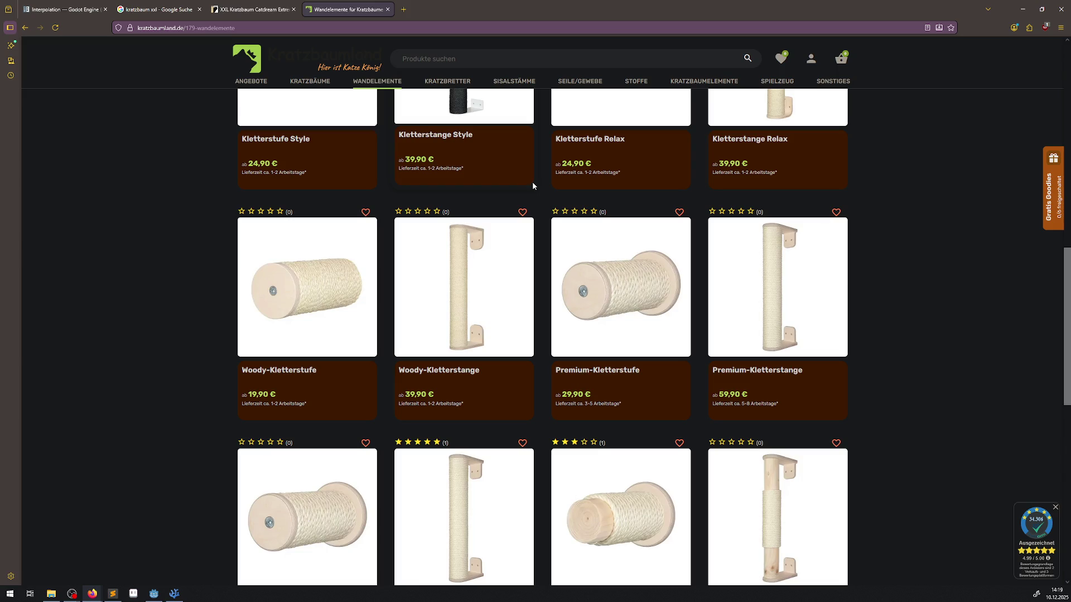
pyautogui.scroll(15, 502, 134)
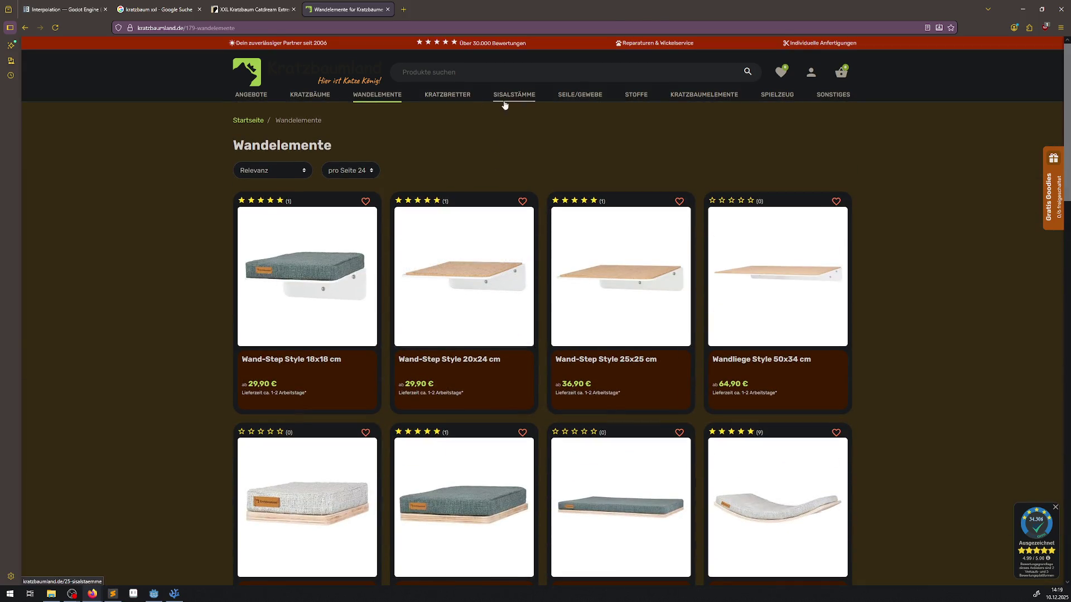
pyautogui.click(527, 102)
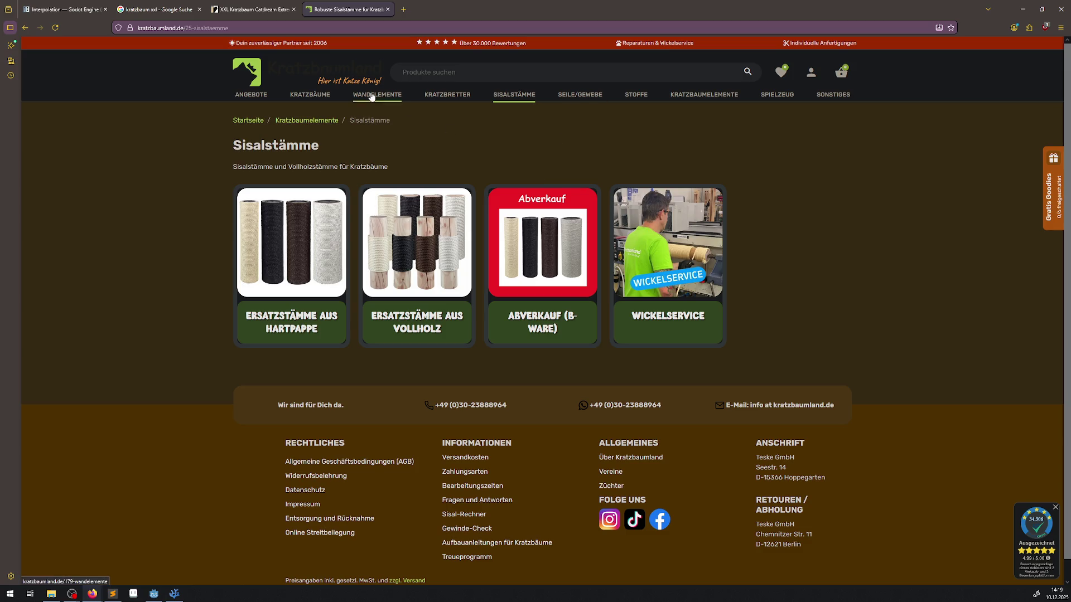
pyautogui.click(385, 106)
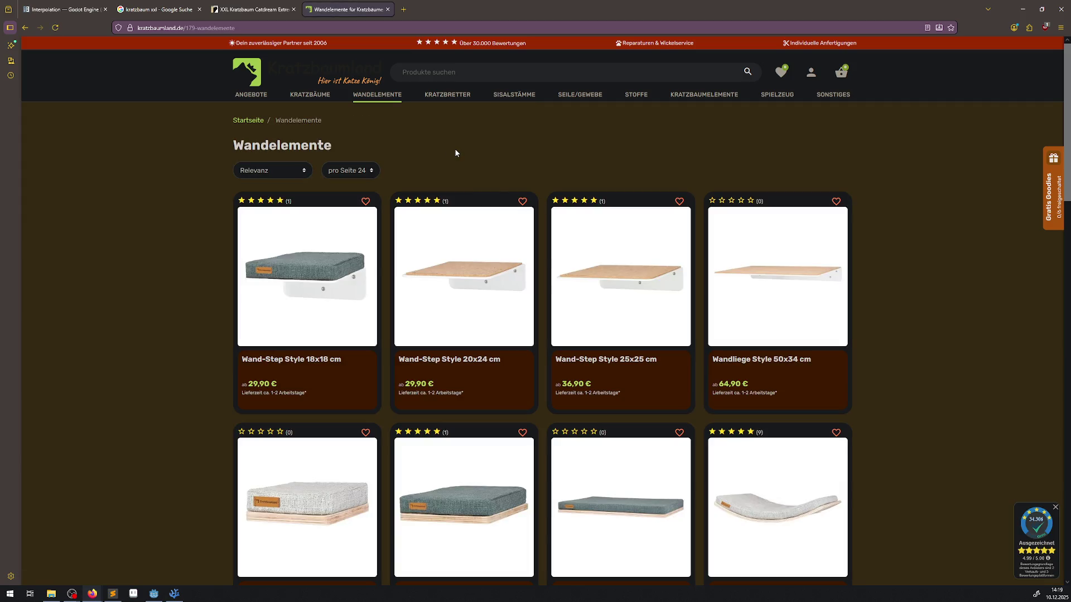
pyautogui.click(453, 144)
pyautogui.scroll(-5, 456, 134)
pyautogui.scroll(5, 549, 250)
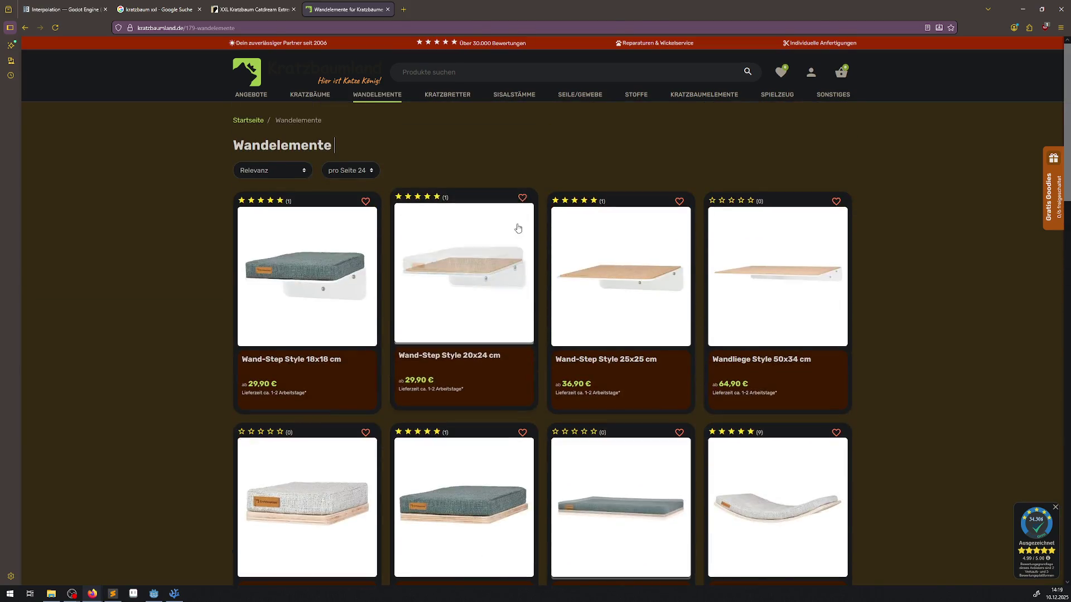
# Open the Angebote sale page and scroll down to the Rocky and Oscar cat trees
pyautogui.click(248, 99)
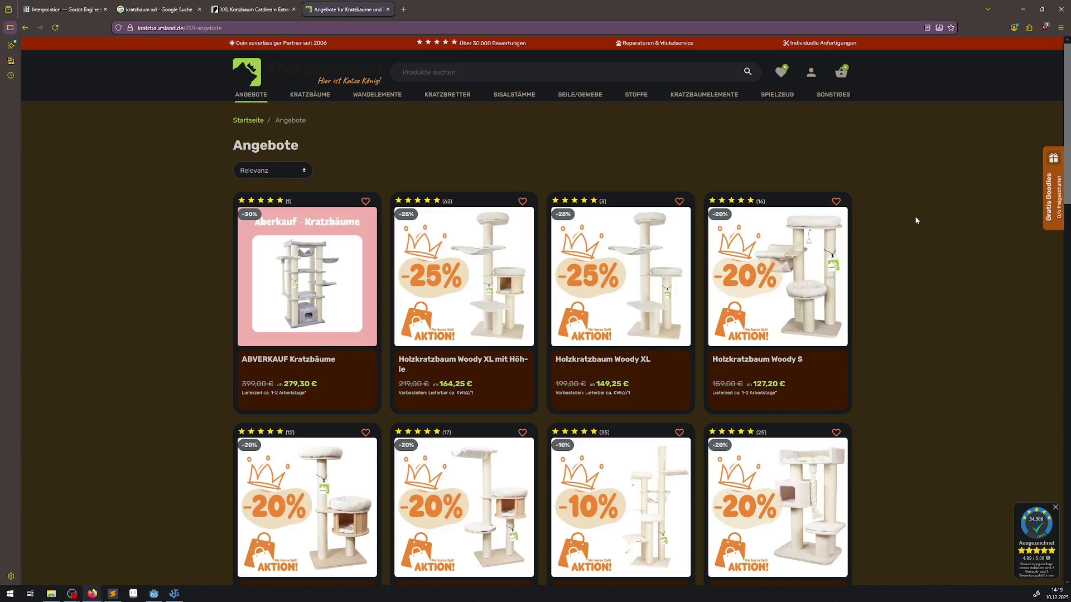
pyautogui.scroll(-3, 892, 311)
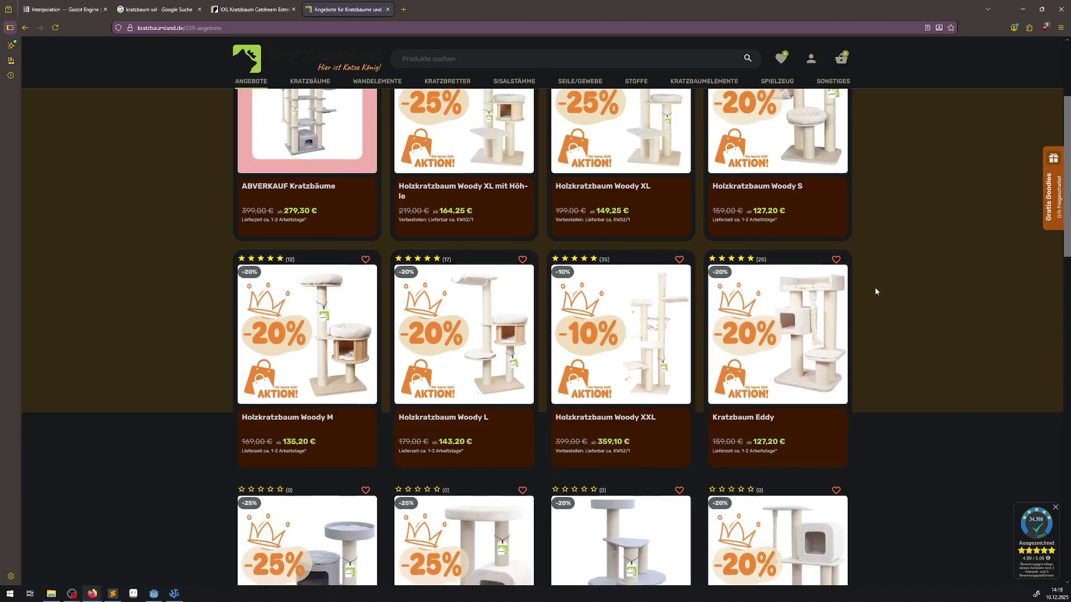
pyautogui.scroll(-6, 875, 290)
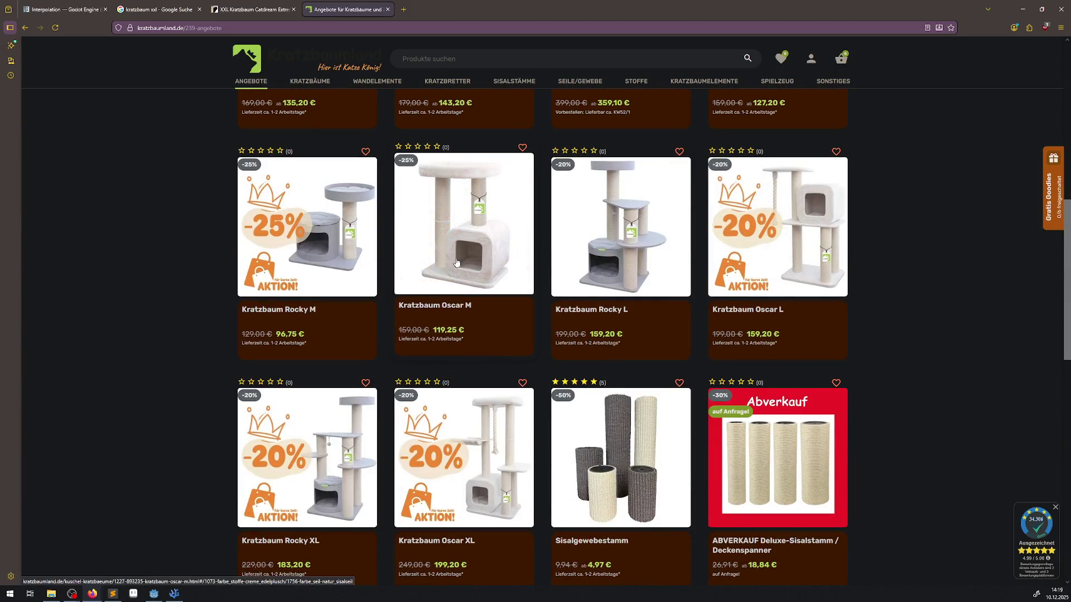
# Open Kratzbaum Oscar M and check its Seilfarbe and Stofffarbe colour options
pyautogui.click(445, 272)
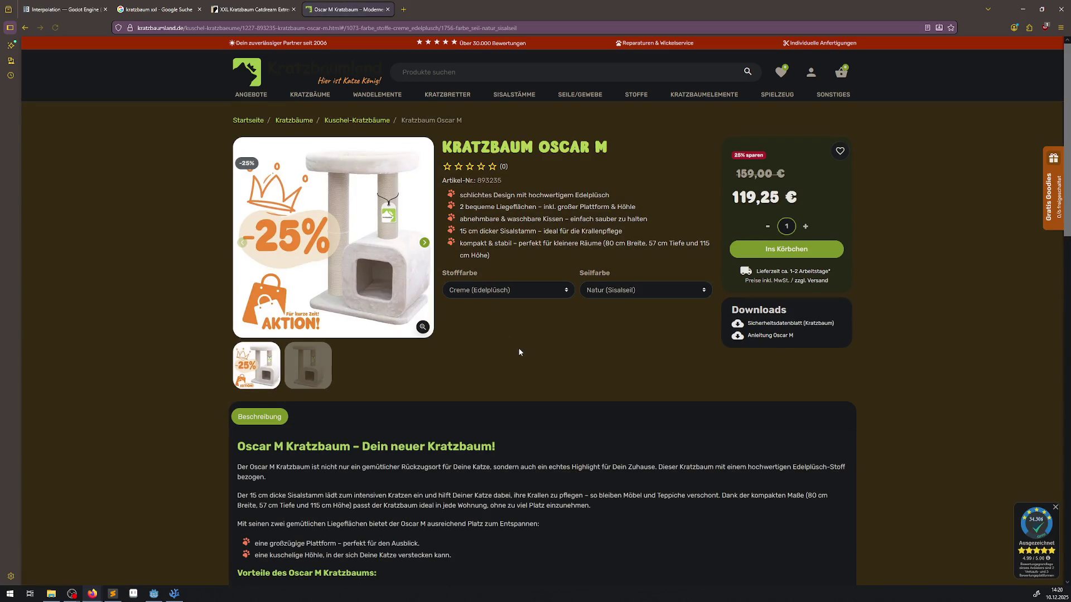
pyautogui.click(640, 290)
pyautogui.click(489, 291)
pyautogui.click(490, 292)
# Keep Creme (Edelplüsch), go back to the offers, and open the Kratzbäume overview
pyautogui.click(490, 291)
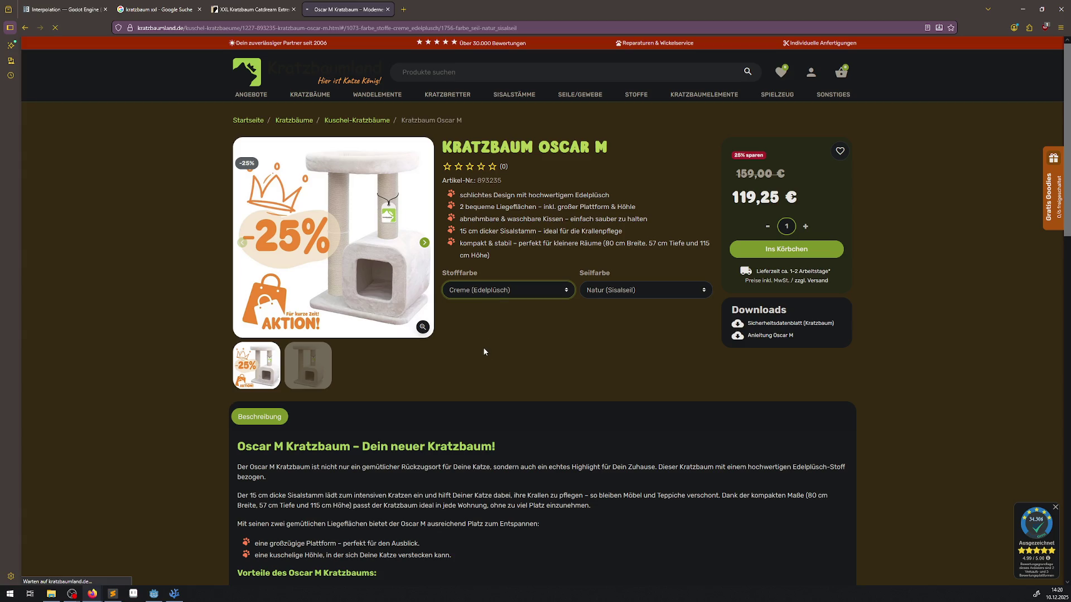
pyautogui.hotkey('alt', 'Left')
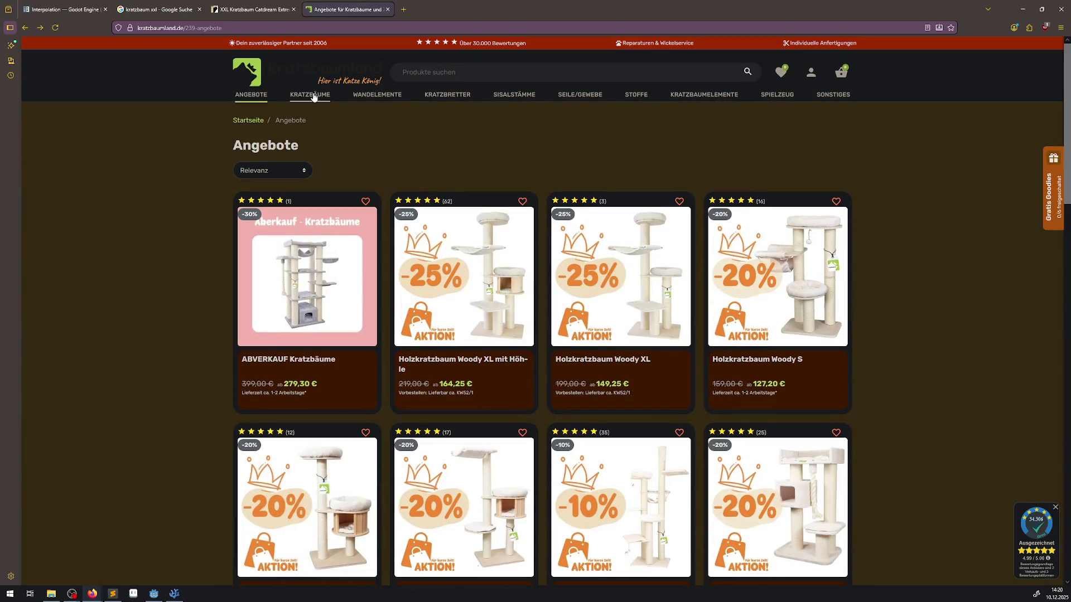
pyautogui.click(311, 95)
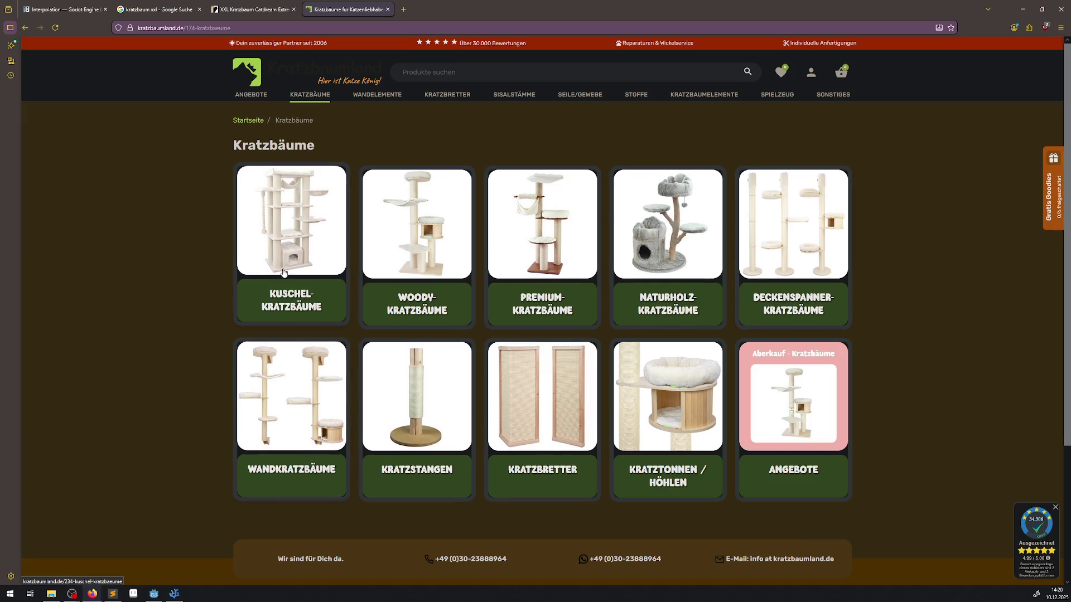
# Open Kuschel-Kratzbäume, then the Kratzbaum Tiger XL page with its fabric colour choices
pyautogui.click(293, 233)
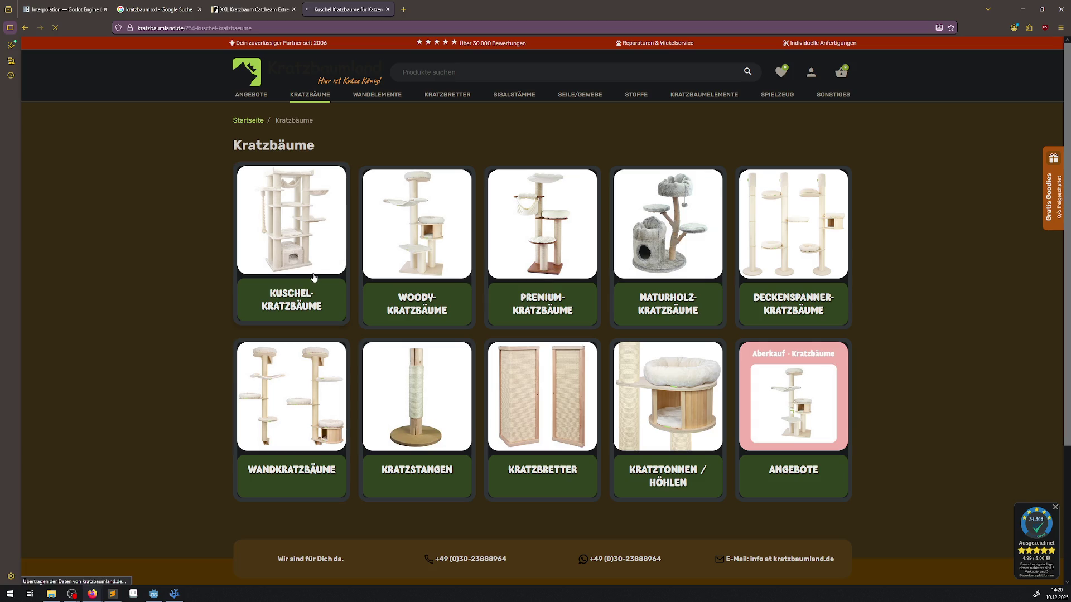
pyautogui.scroll(-7, 639, 381)
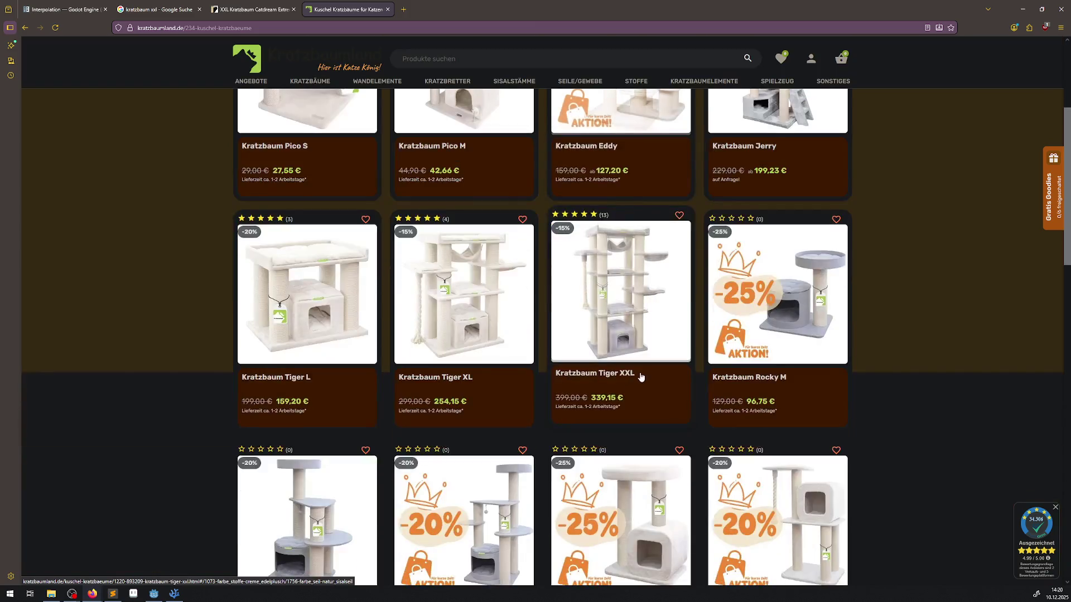
pyautogui.scroll(2, 461, 353)
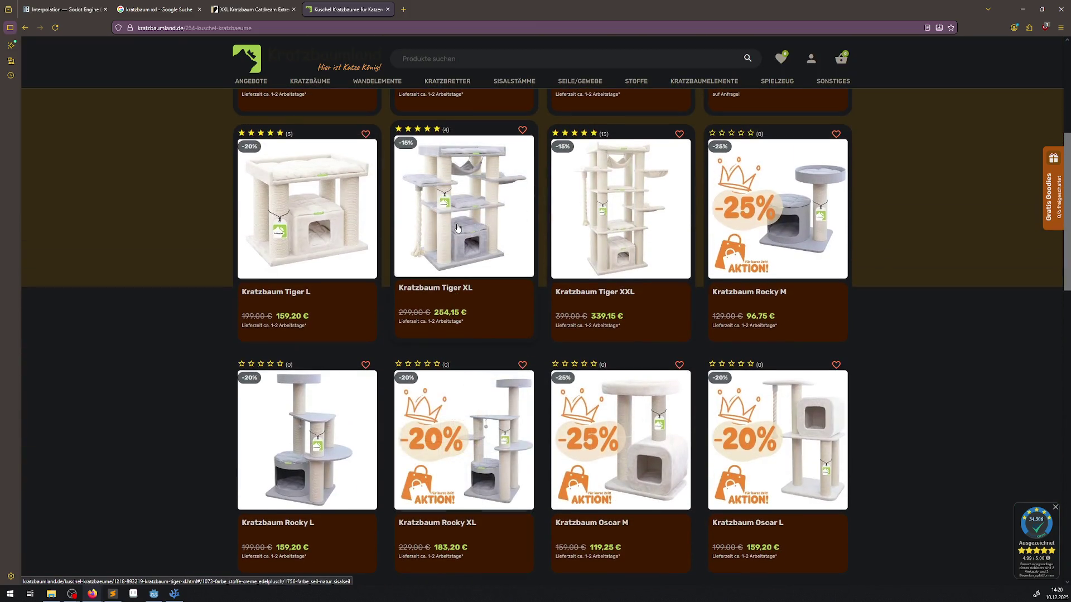
pyautogui.click(555, 319)
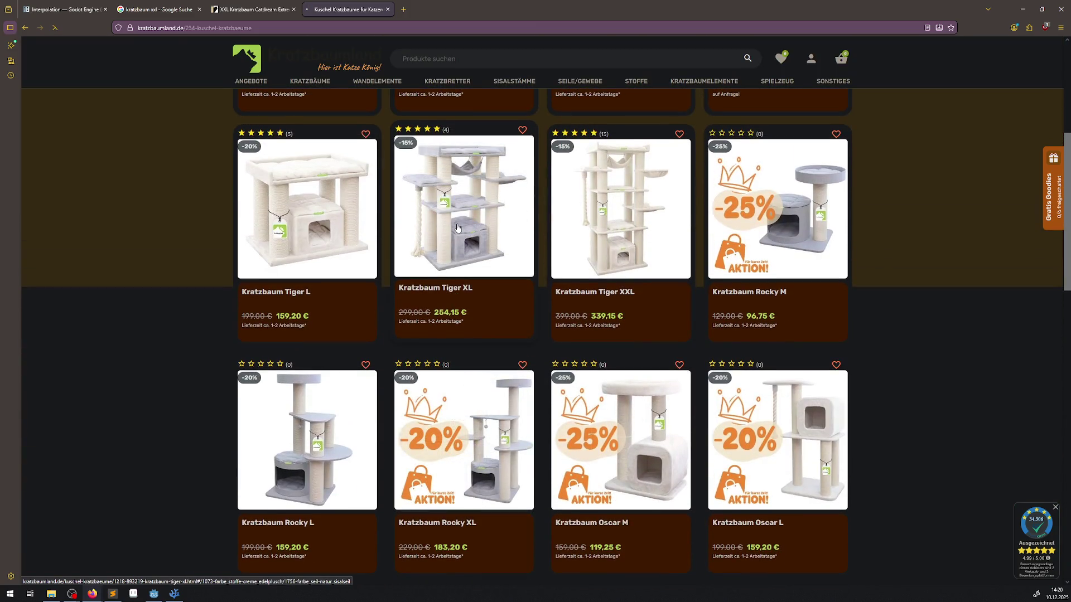
pyautogui.click(530, 297)
pyautogui.click(520, 340)
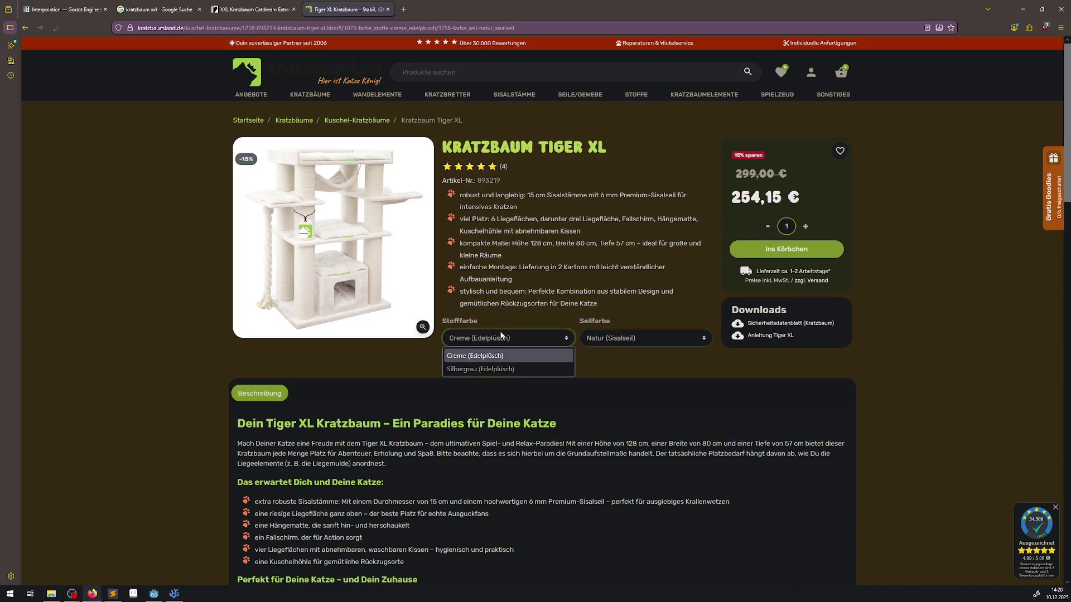
# Preview the Tiger XL in Silbergrau fabric, then set the Stofffarbe back to Creme
pyautogui.click(479, 369)
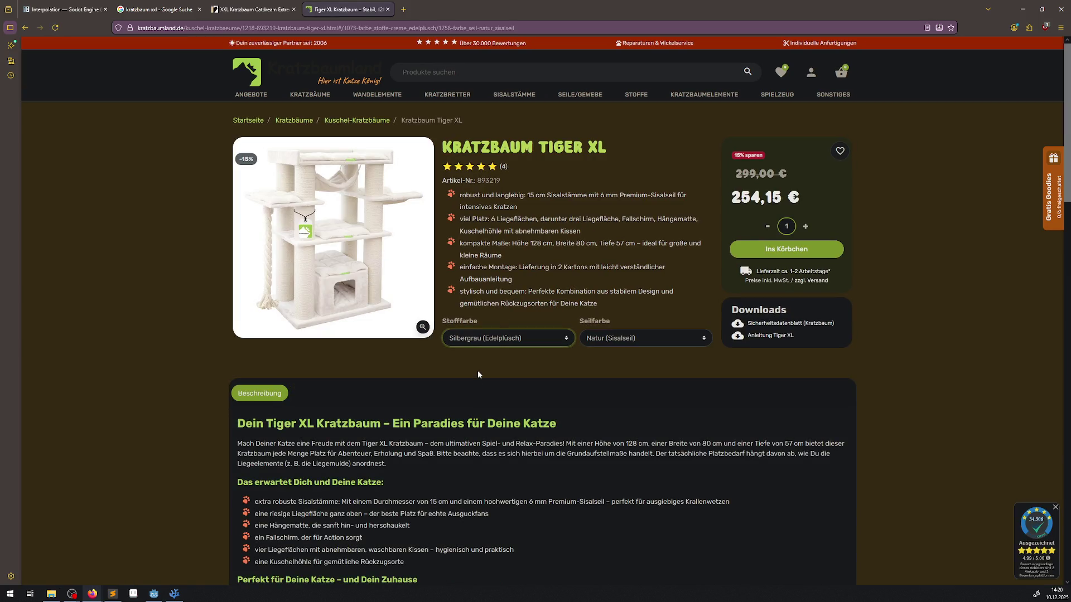
pyautogui.click(485, 340)
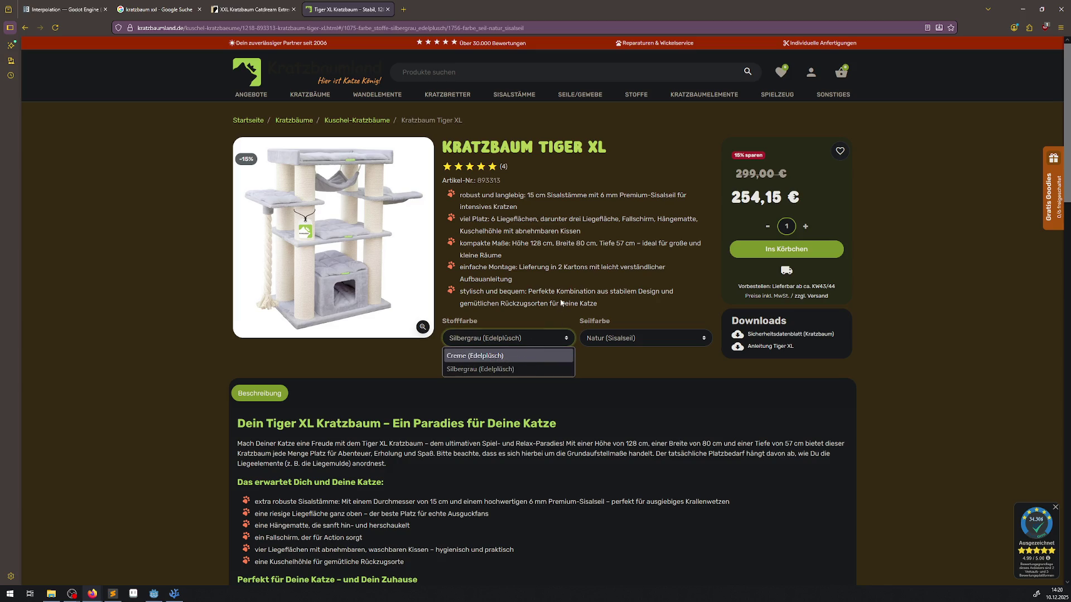
pyautogui.press('Return')
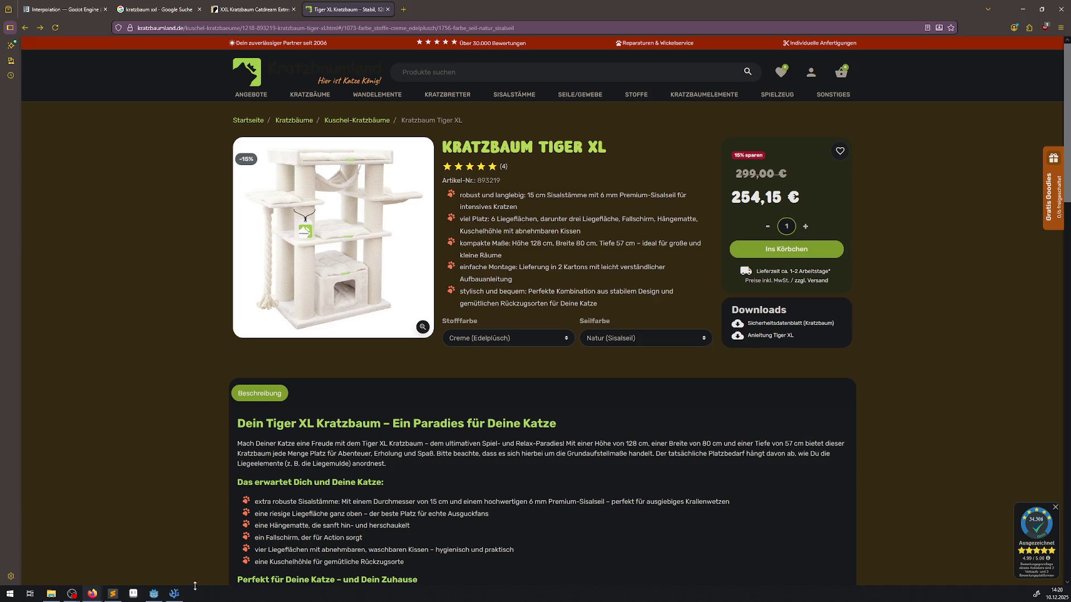
# Put the cursor on line 27 of HeroManager.cs, close VS Code, and bring up Godot
pyautogui.click(174, 594)
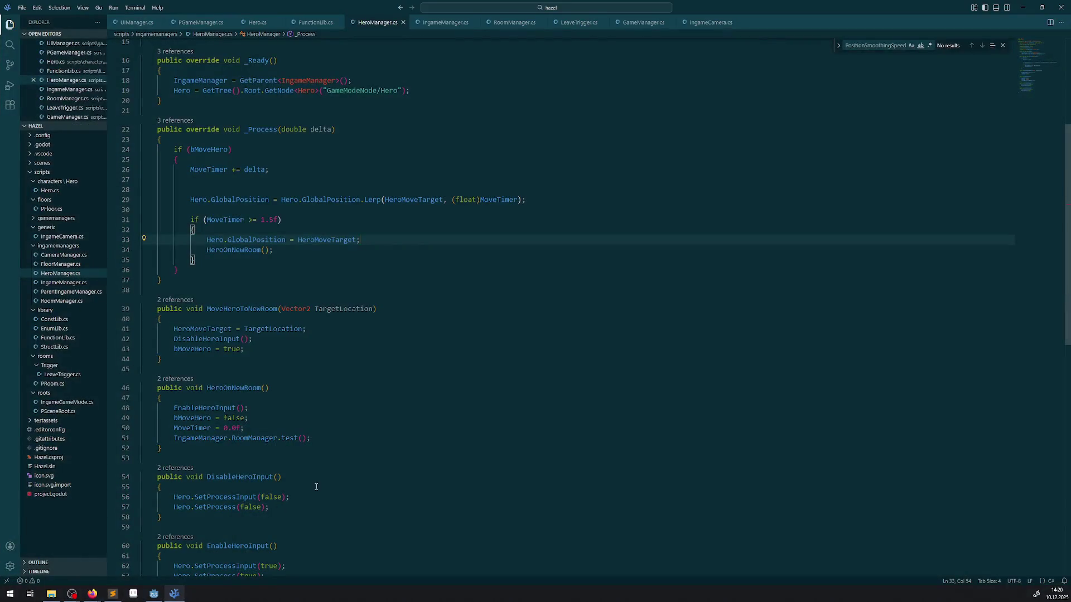
pyautogui.click(621, 184)
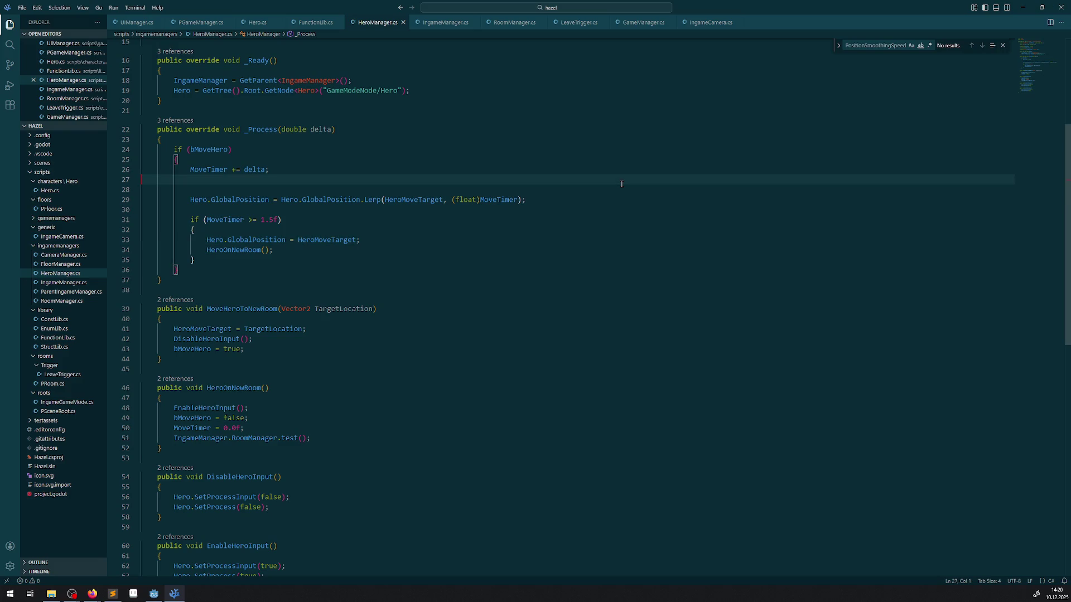
pyautogui.click(1061, 8)
pyautogui.click(153, 596)
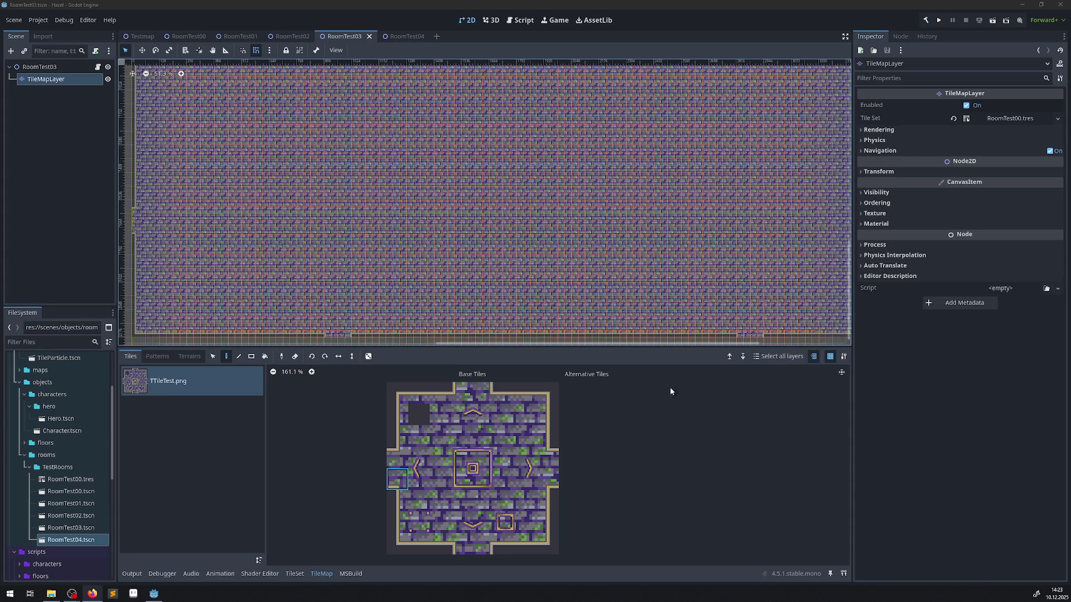
# Run the project and walk the hero down, up, right and left through room doorways
pyautogui.click(940, 20)
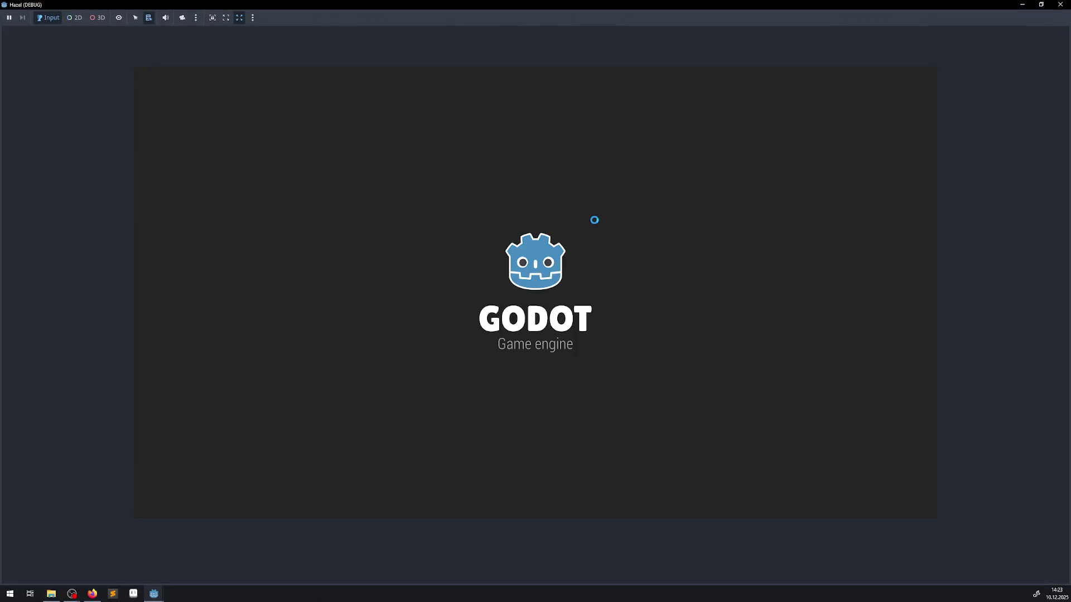
pyautogui.press('Right')
pyautogui.press('Down')
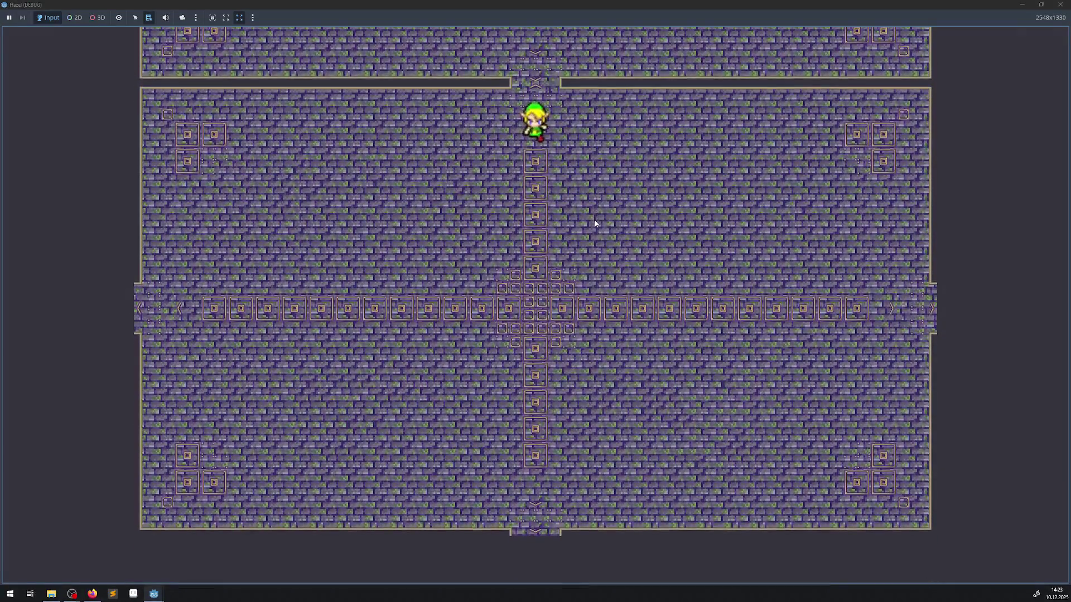
pyautogui.press('Up')
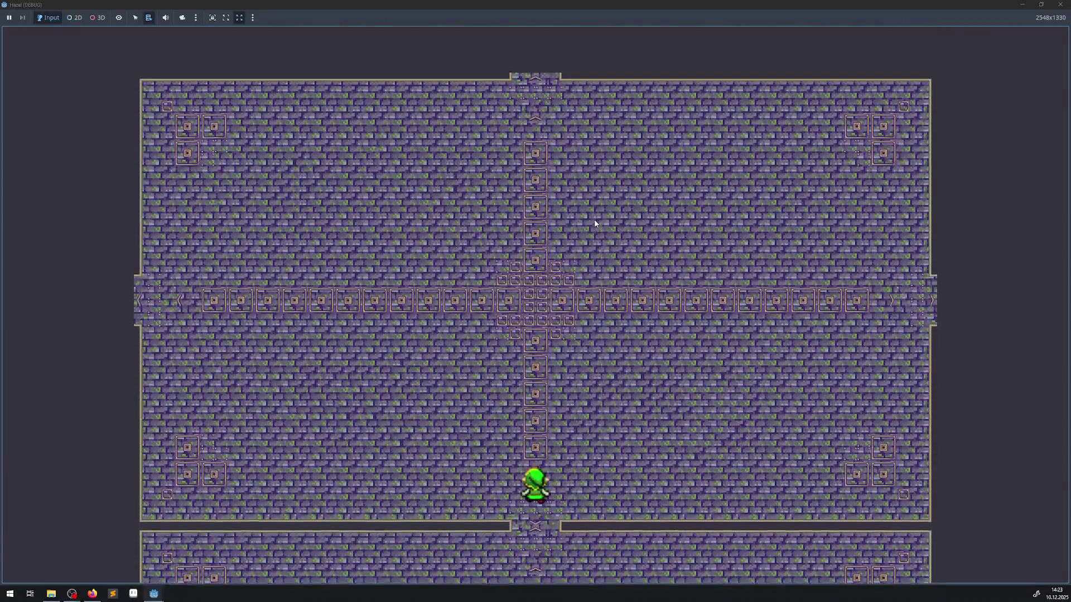
pyautogui.press('Up')
pyautogui.press('Right')
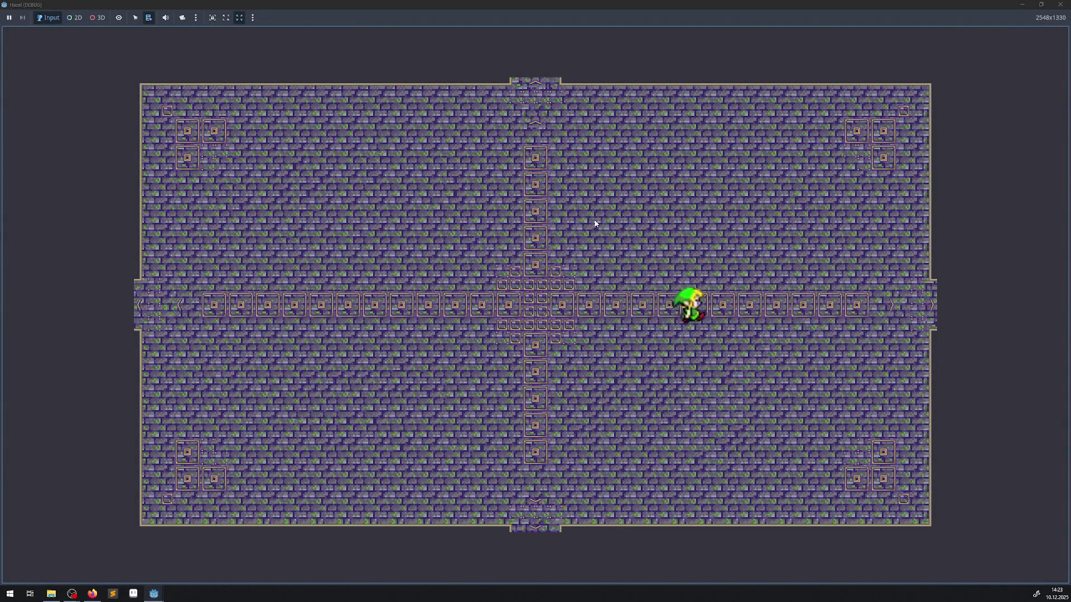
pyautogui.press('Right')
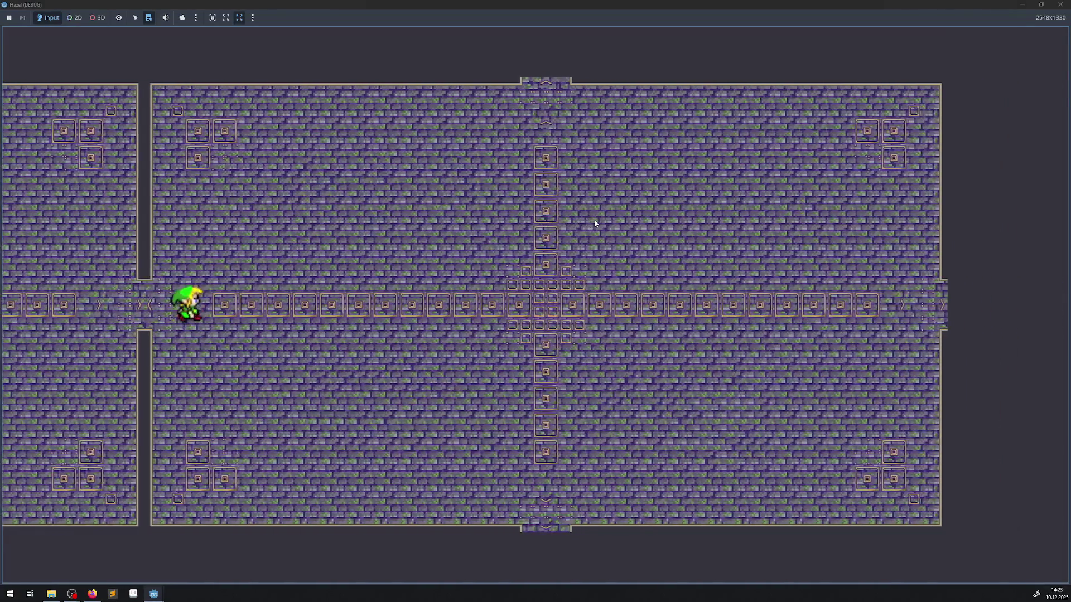
pyautogui.press('Left')
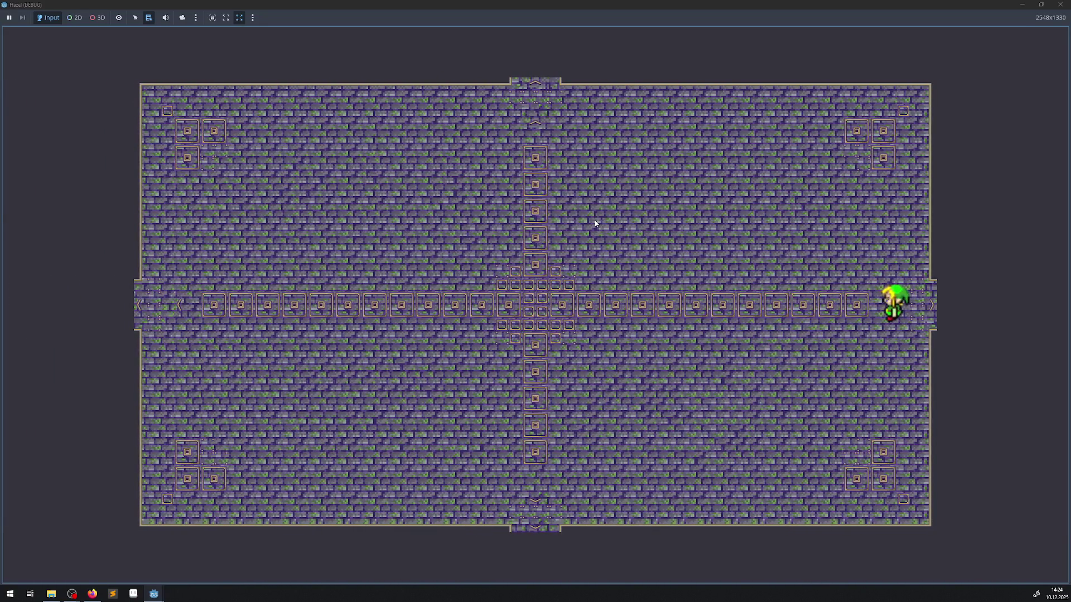
# Close the game window to stop debugging, then switch to Firefox
pyautogui.click(1061, 5)
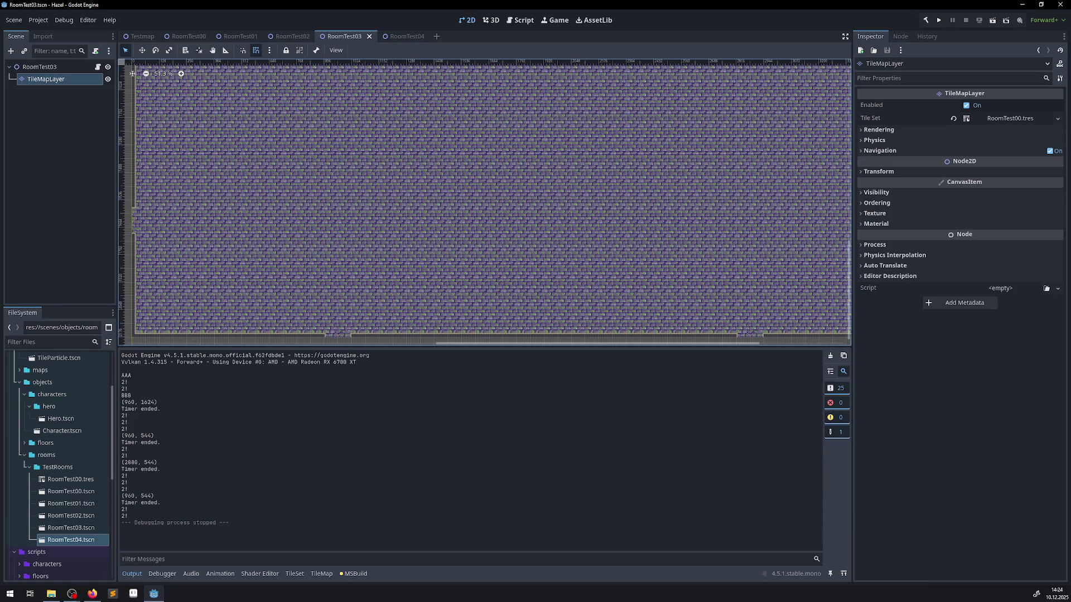
pyautogui.click(92, 593)
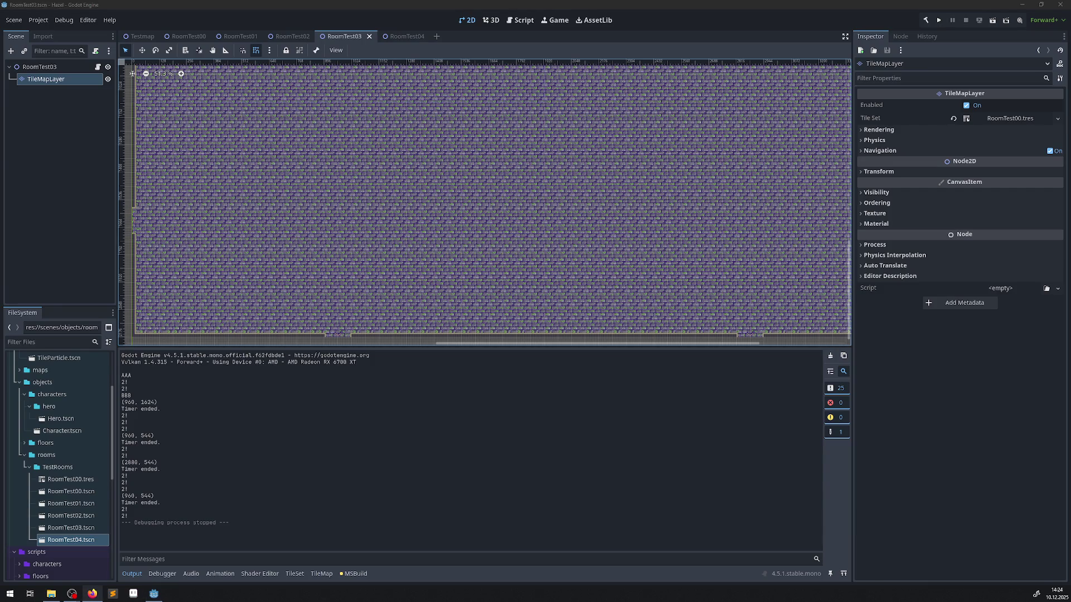